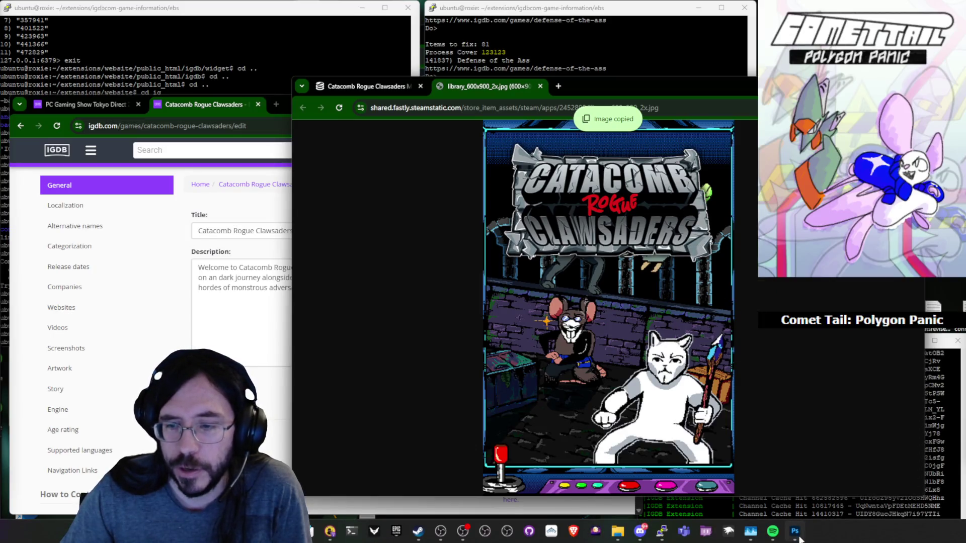
# Paste the copied Catacomb Rogue Clawsaders cover into the template as a new layer, then return to the IGDB page.
pyautogui.click(794, 533)
pyautogui.hotkey('ctrl', 'v')
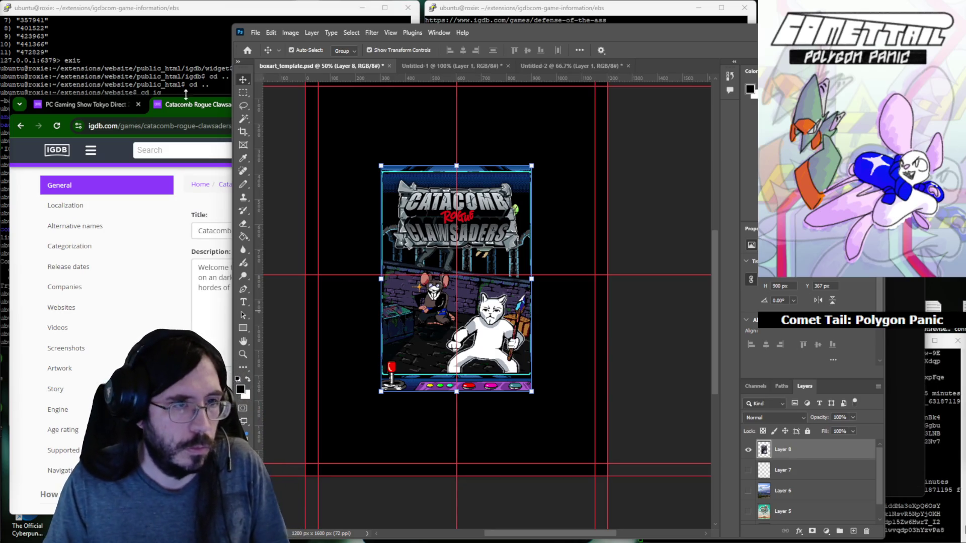
pyautogui.click(207, 106)
# Load dev.twitch.tv/docs/authentication in a new window and jump to the client credentials grant flow section.
pyautogui.hotkey('ctrl', 'n')
pyautogui.write('dev.twitch.tv/docs/a')
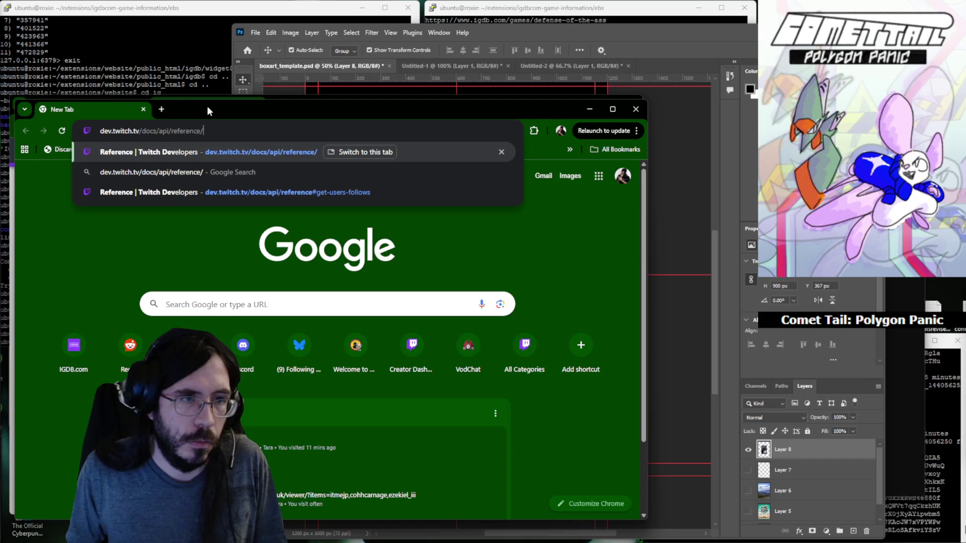
pyautogui.write('u')
pyautogui.press('Return')
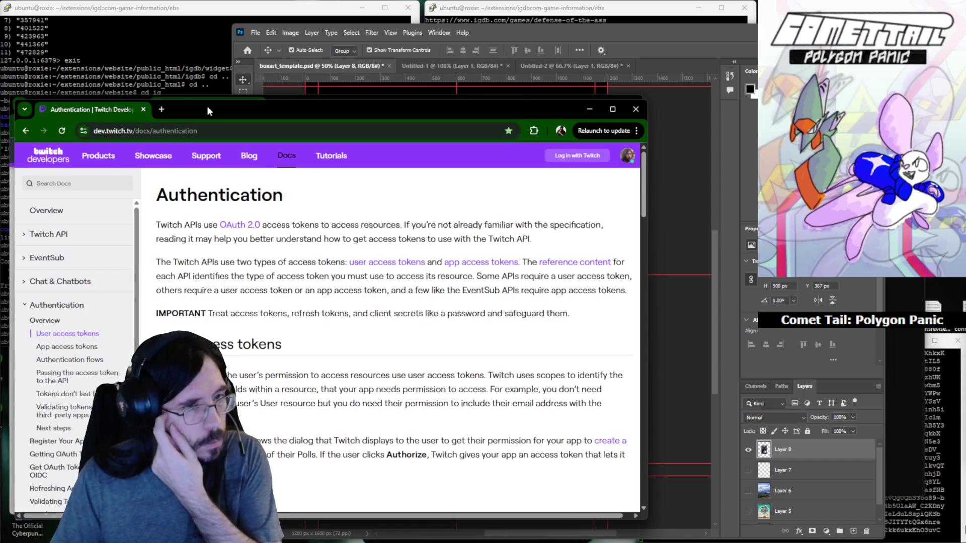
pyautogui.scroll(-3, 76, 350)
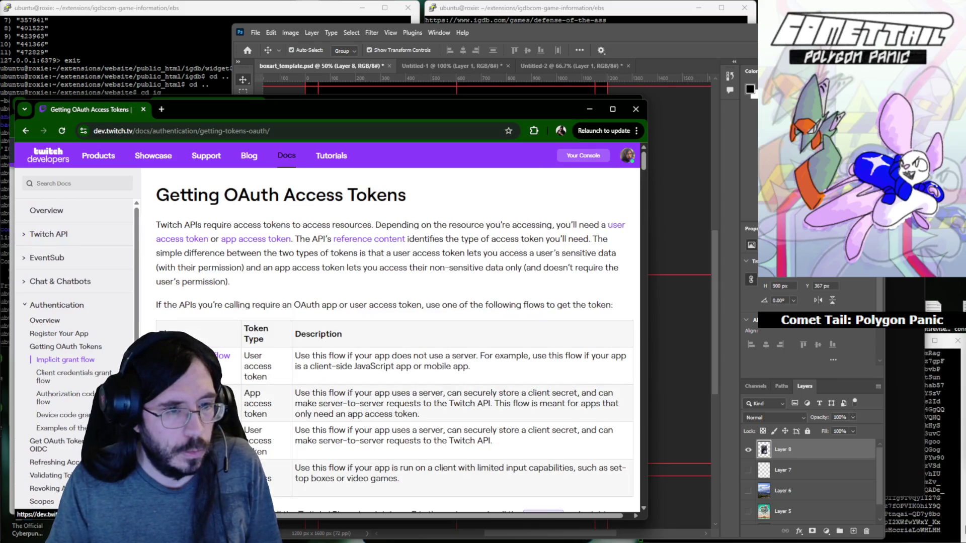
pyautogui.click(72, 373)
pyautogui.click(235, 130)
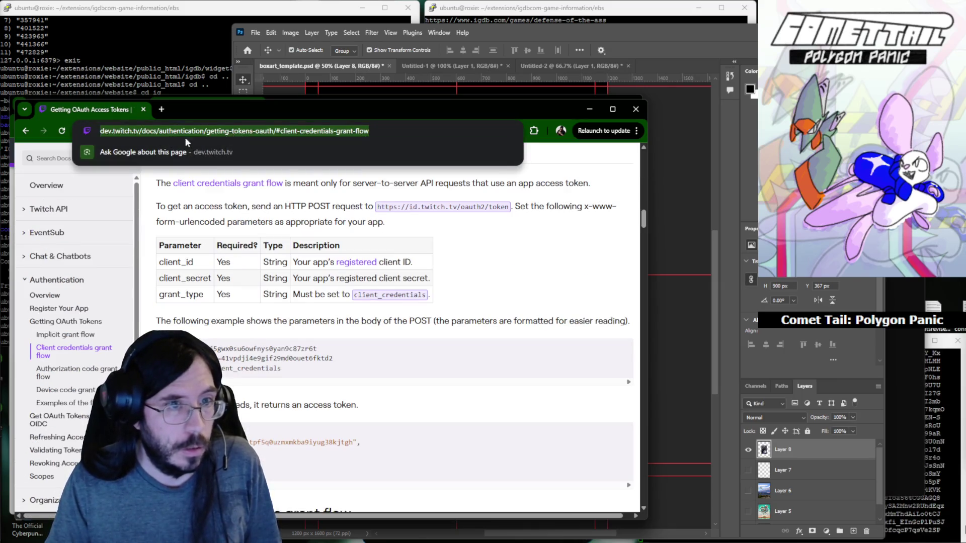
pyautogui.press('BackSpace')
pyautogui.hotkey('alt', 'Tab')
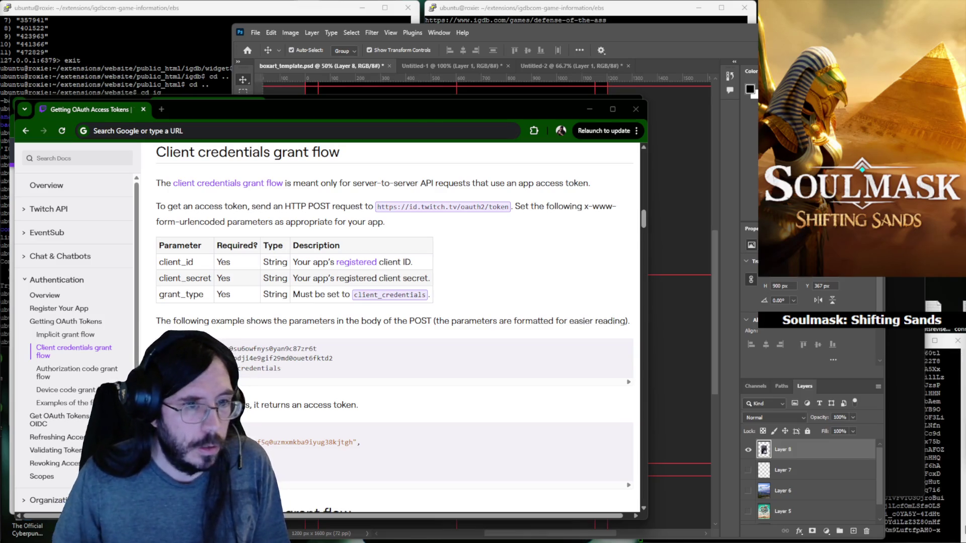
# Scale the cover layer up with Free Transform to fill the template guides and commit it.
pyautogui.hotkey('alt', 'Tab')
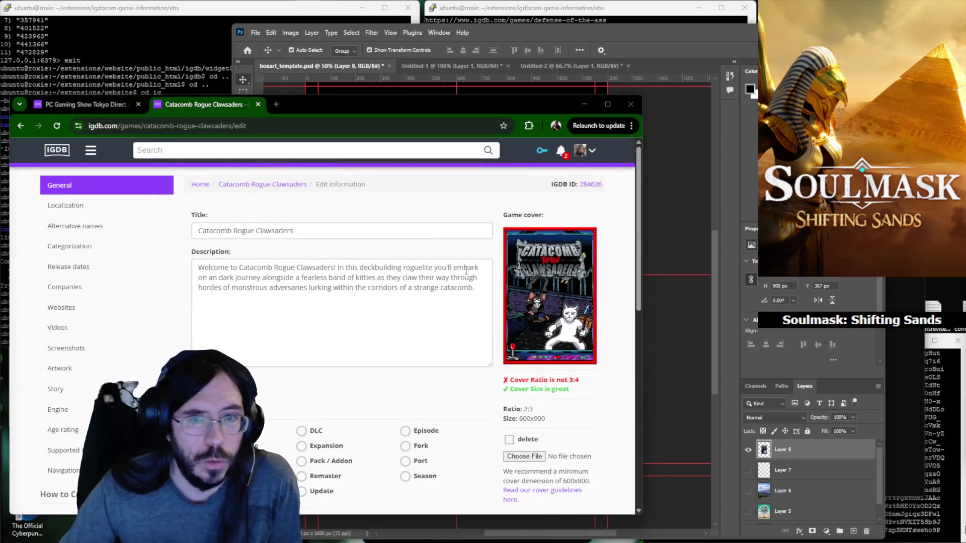
pyautogui.click(689, 258)
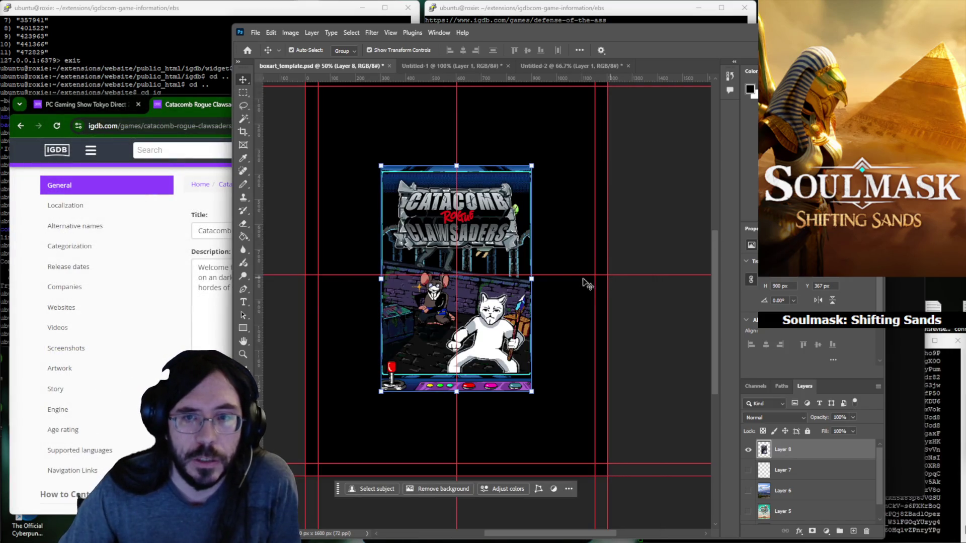
pyautogui.scroll(2, 615, 257)
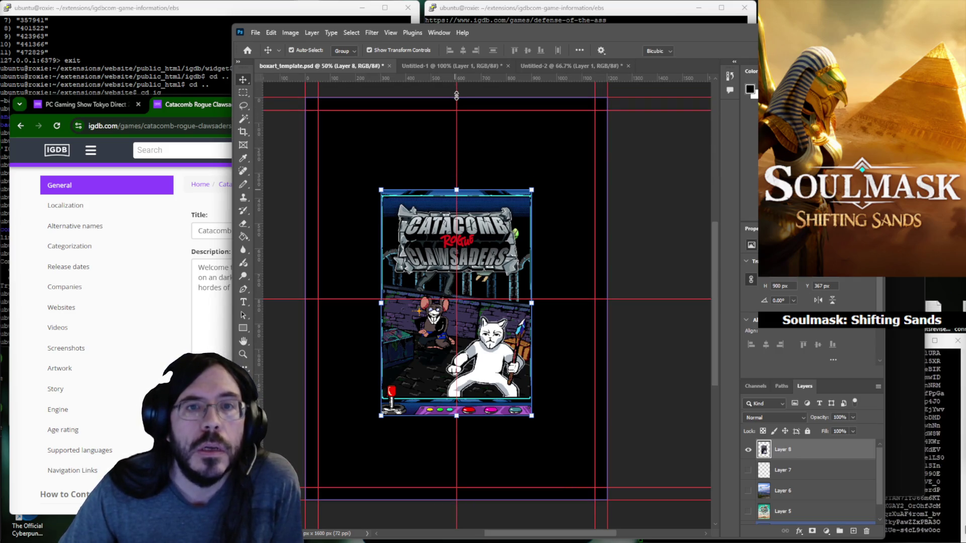
pyautogui.moveTo(532, 303); pyautogui.dragTo(617, 310)
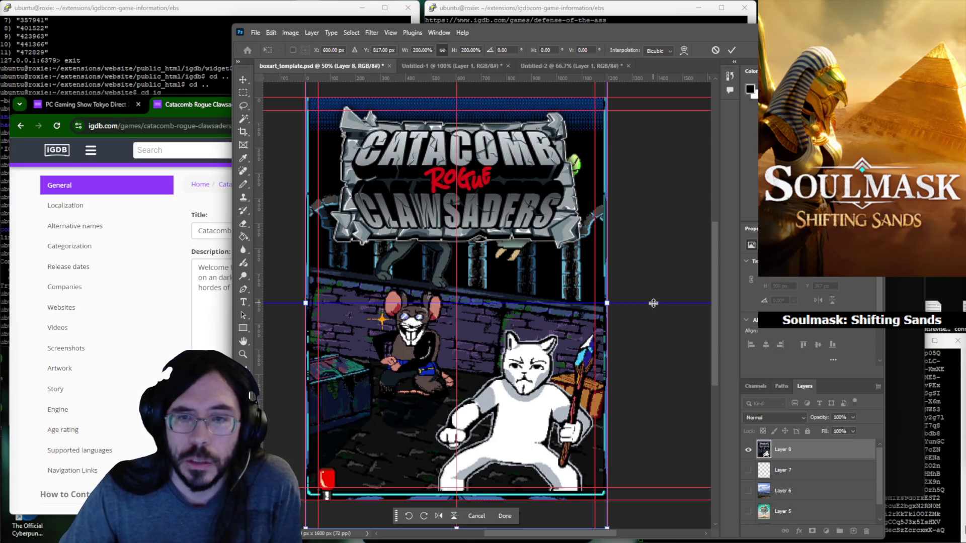
pyautogui.moveTo(654, 303); pyautogui.dragTo(657, 319)
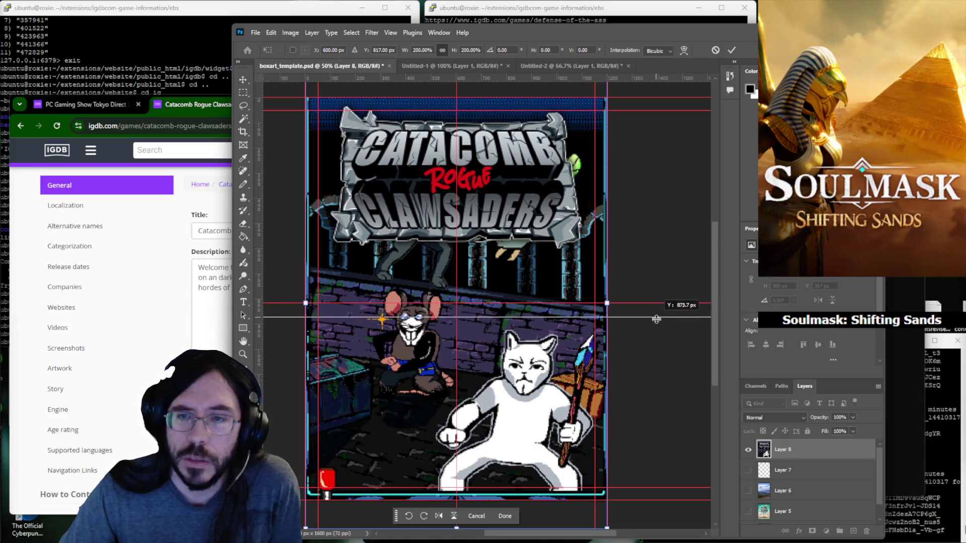
pyautogui.moveTo(657, 319); pyautogui.dragTo(658, 303)
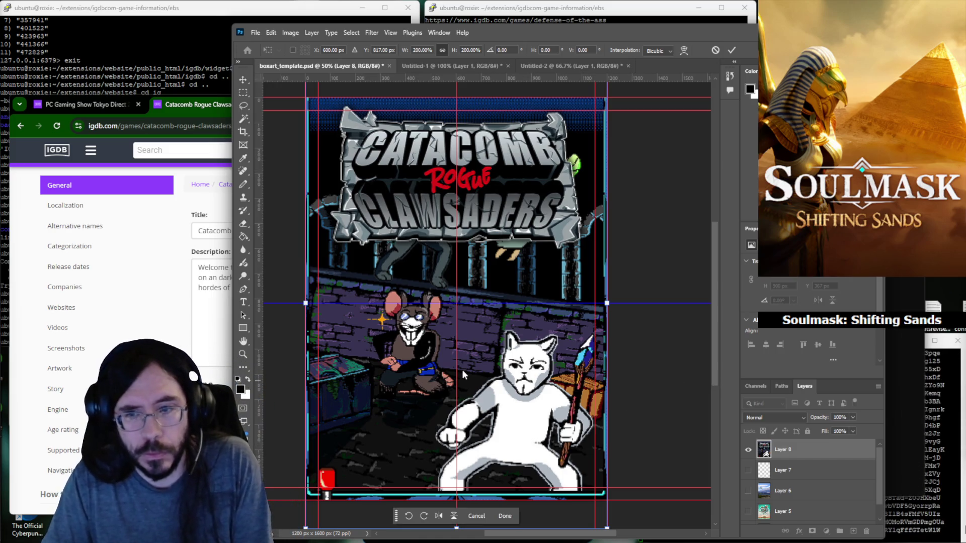
pyautogui.press('Return')
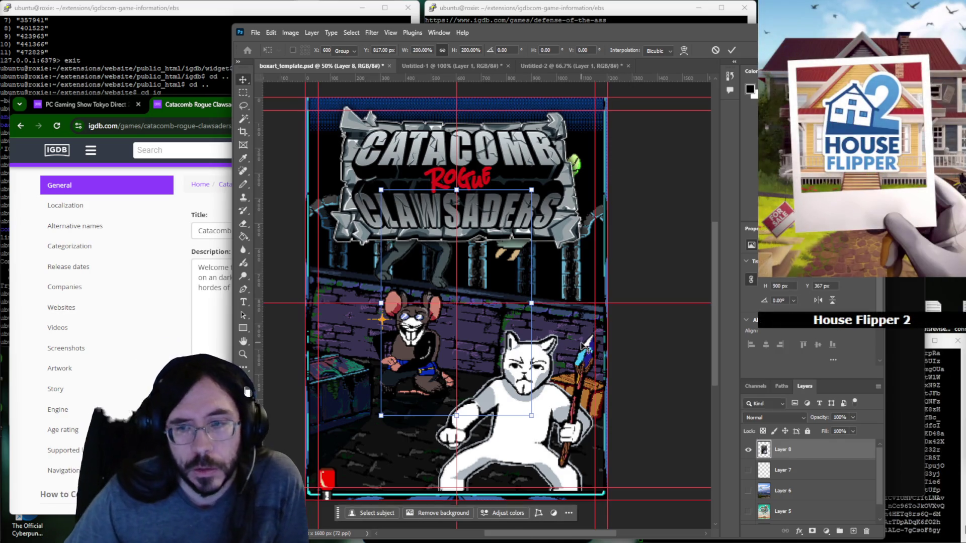
# Enlarge the artwork again to 200%, move the horizontal guide higher, and confirm with Done.
pyautogui.click(610, 304)
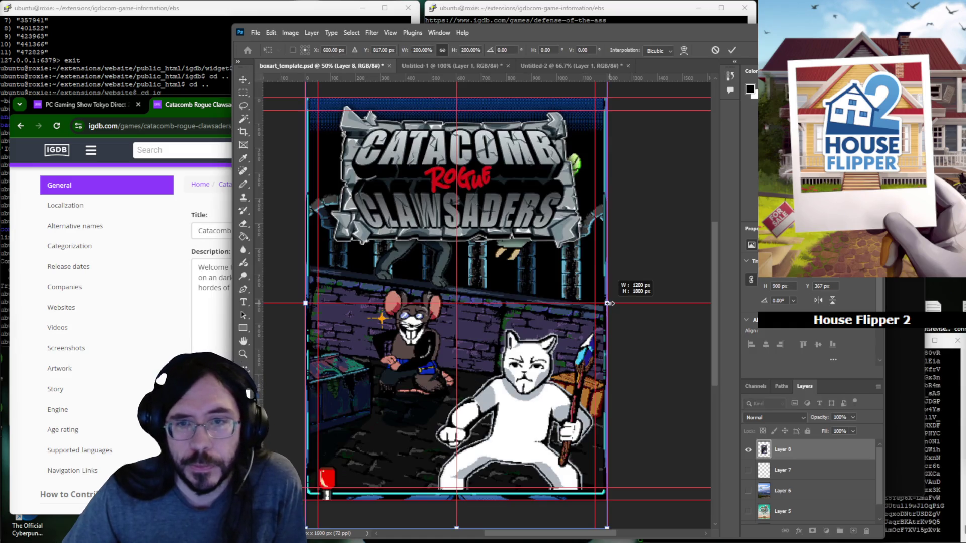
pyautogui.click(390, 32)
pyautogui.moveTo(408, 244)
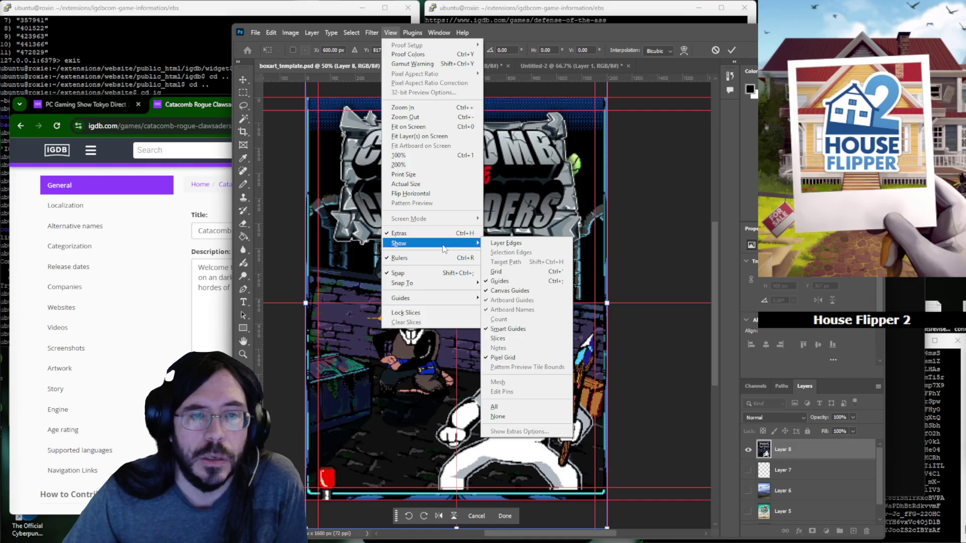
pyautogui.moveTo(414, 298)
pyautogui.click(669, 306)
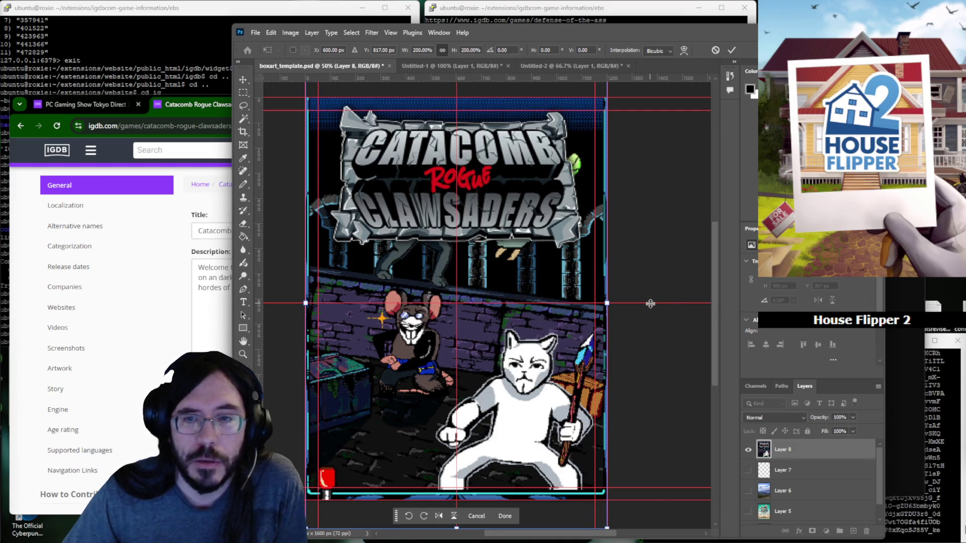
pyautogui.moveTo(651, 302); pyautogui.dragTo(653, 261)
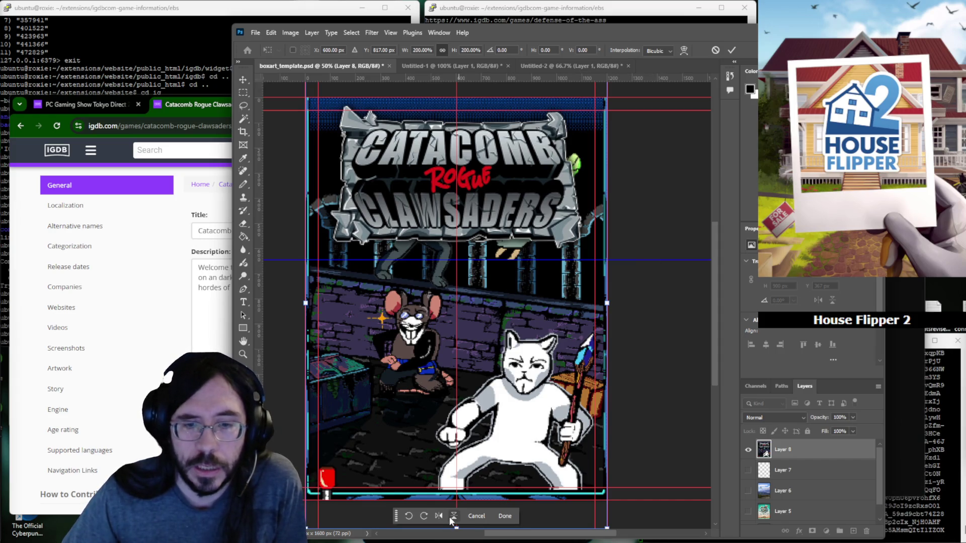
pyautogui.click(505, 517)
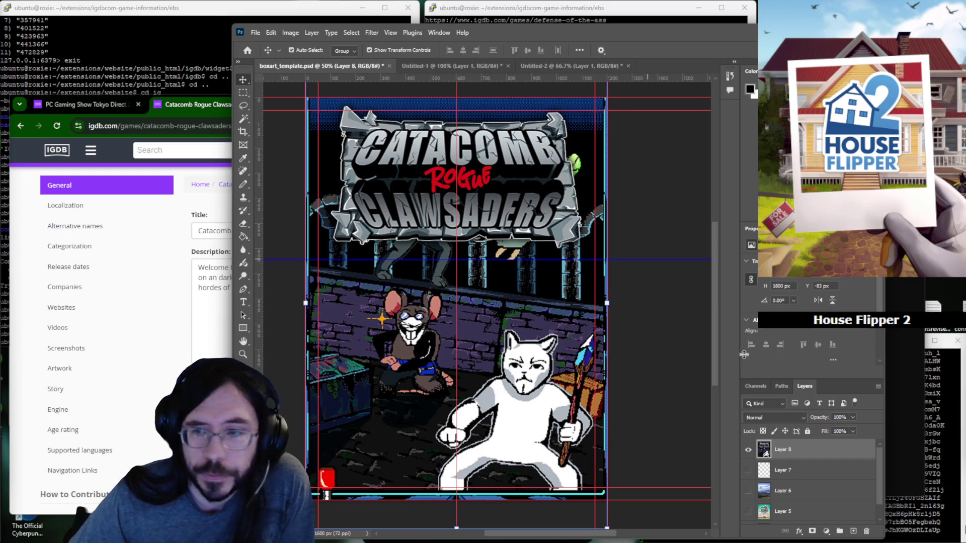
# Check the terminal briefly and dismiss the preferences dialog back in Photoshop.
pyautogui.click(943, 474)
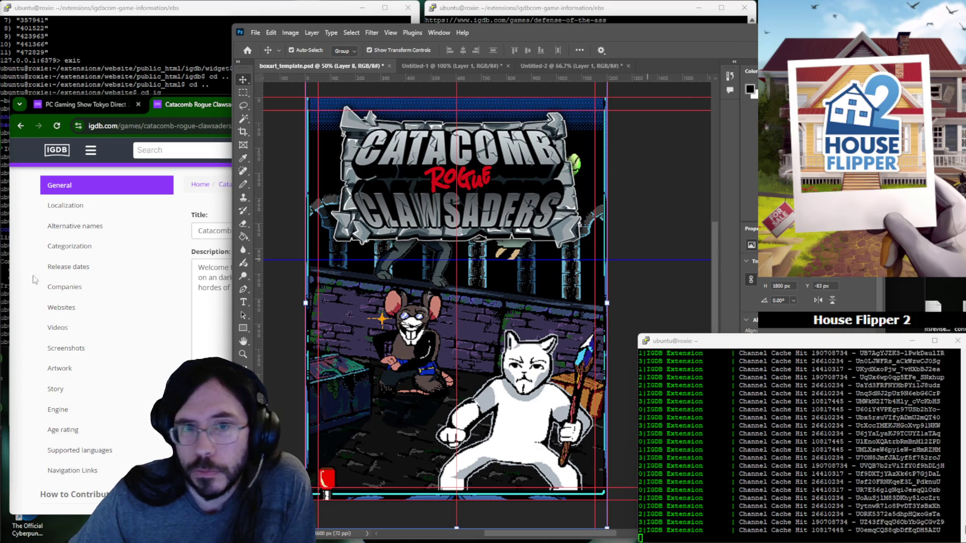
pyautogui.press('i')
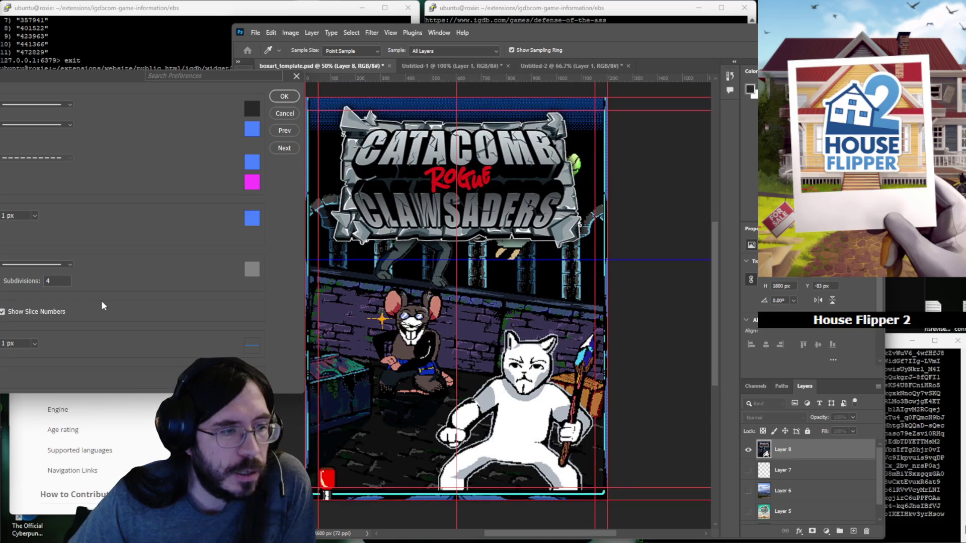
pyautogui.click(297, 78)
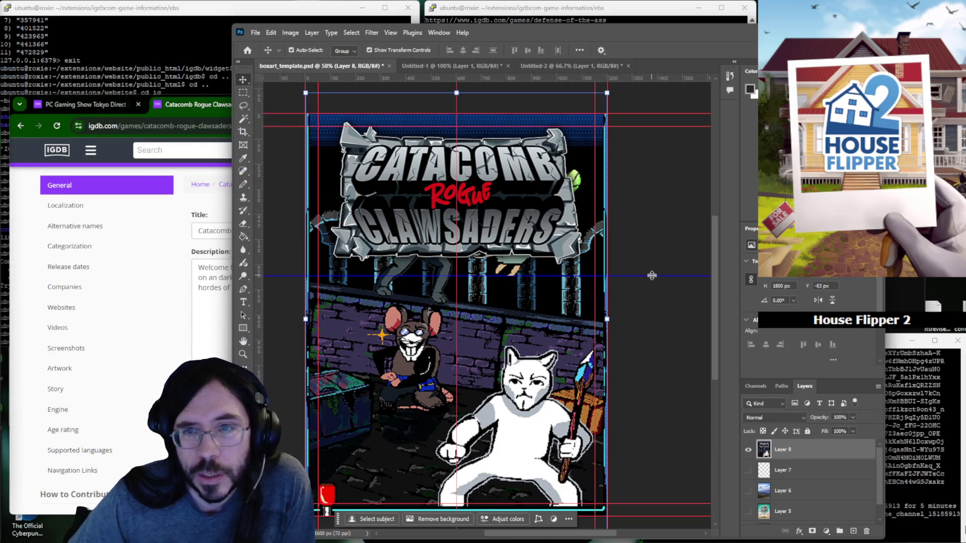
# Set the horizontal guide to 800 px and shift the artwork upward to Y -101 px.
pyautogui.moveTo(656, 276); pyautogui.dragTo(654, 315)
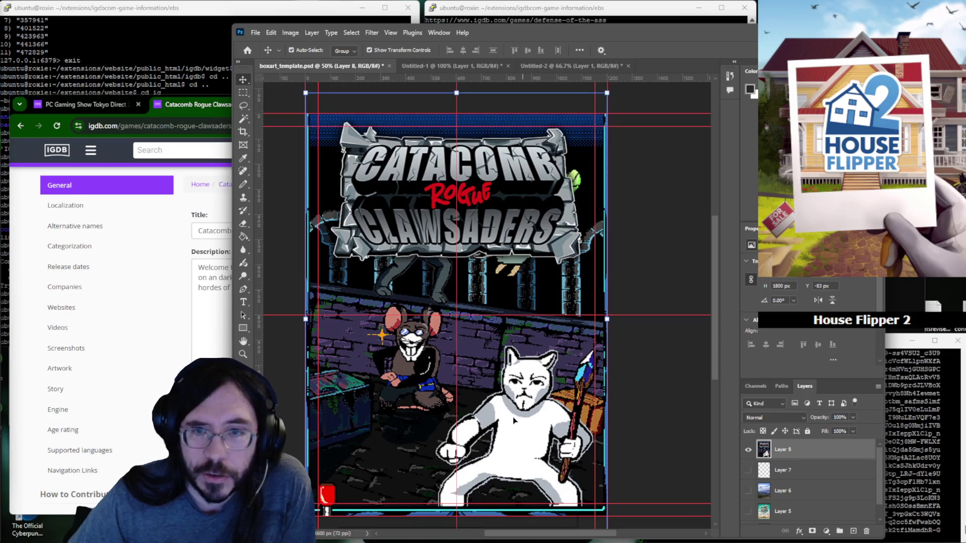
pyautogui.moveTo(514, 429); pyautogui.dragTo(518, 287)
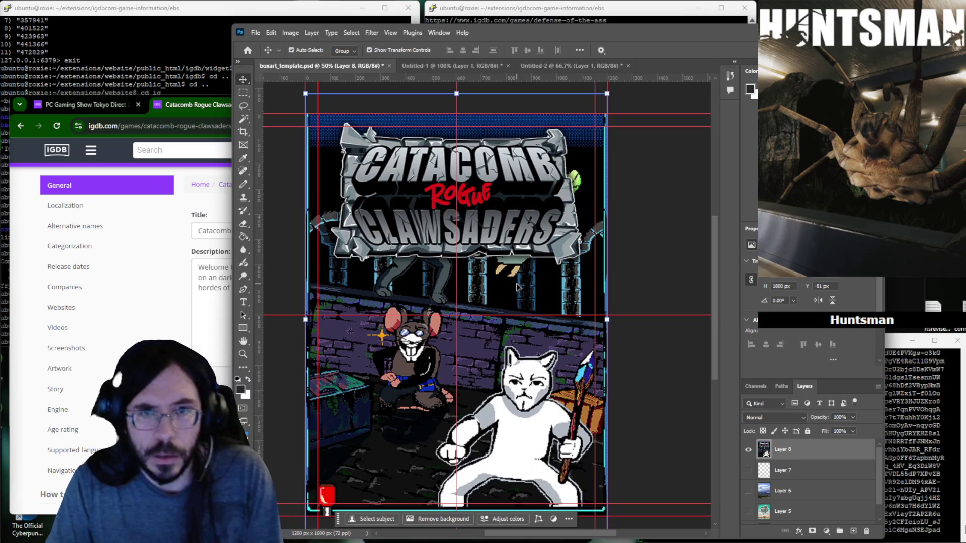
pyautogui.hotkey('shift', 'Up')
pyautogui.hotkey('shift', 'Up')
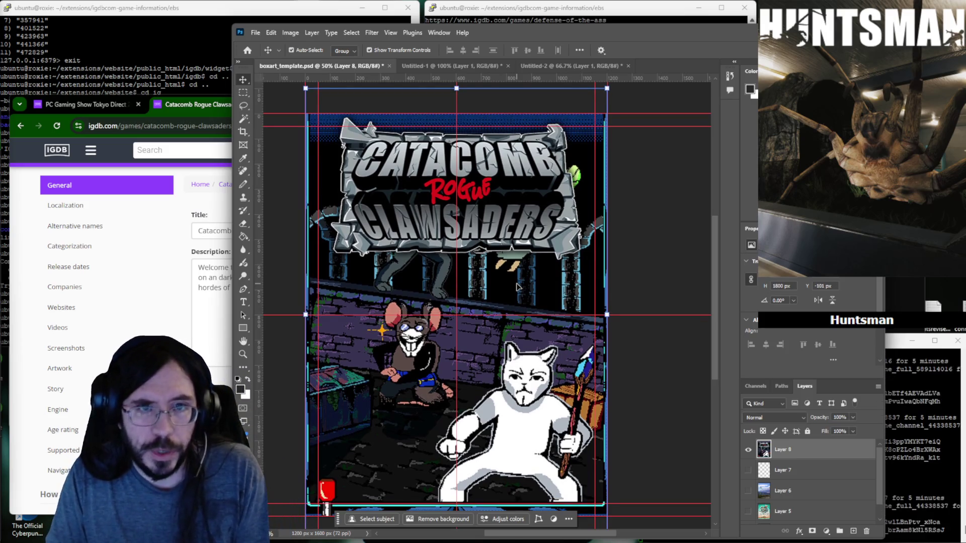
# Quick Export the box art as PNG into the igdb pictures folder under a 'cata…' file name.
pyautogui.click(255, 32)
pyautogui.click(390, 211)
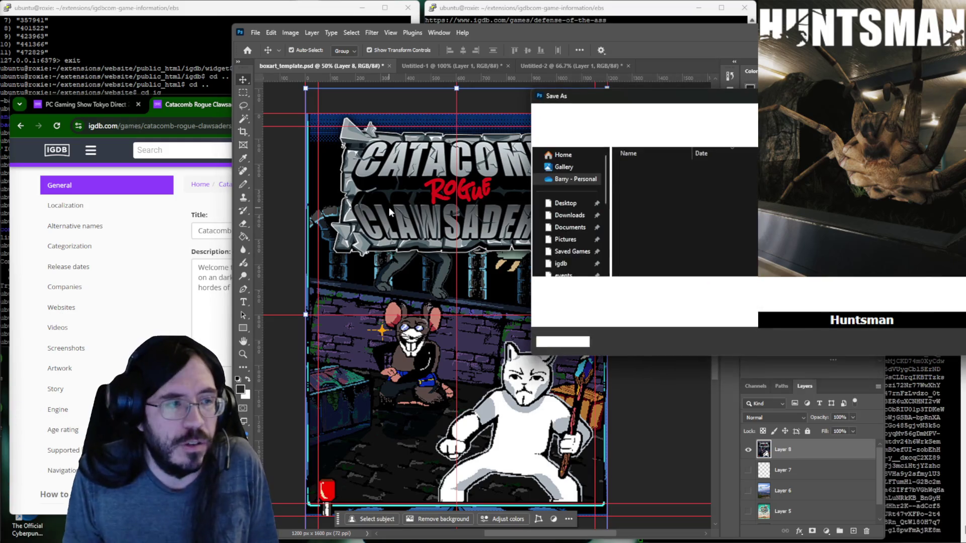
pyautogui.write('cata')
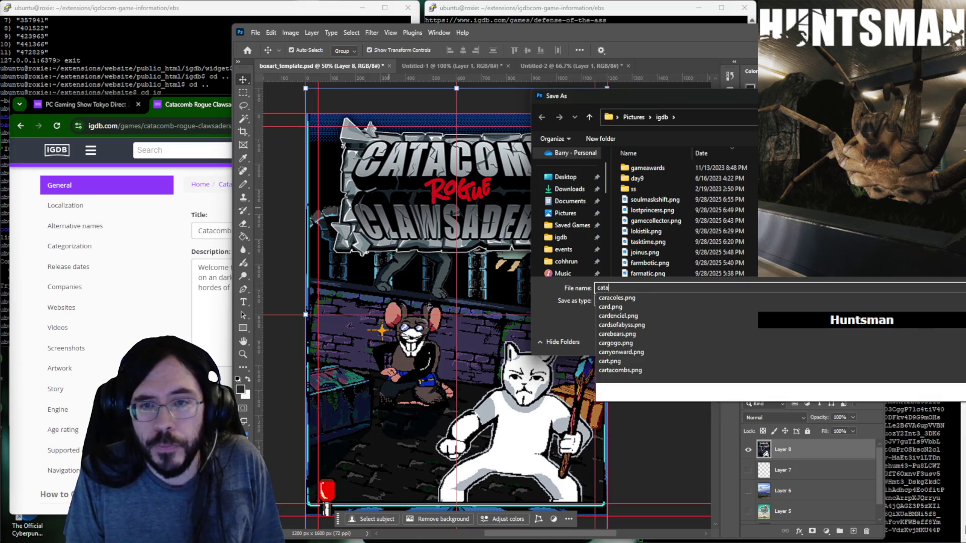
pyautogui.write('comb')
pyautogui.press('Return')
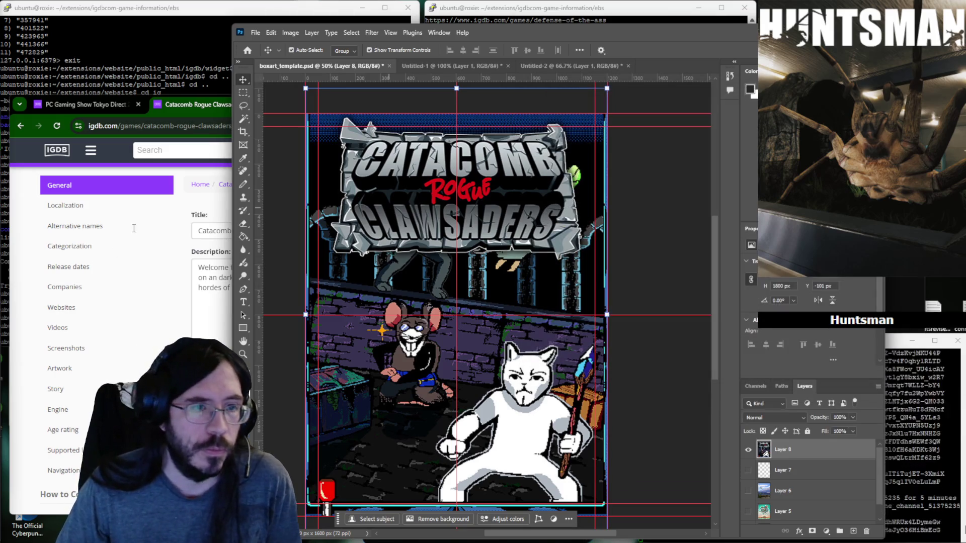
# Choose catacombs.png as the new game cover and submit with Update Game.
pyautogui.click(204, 280)
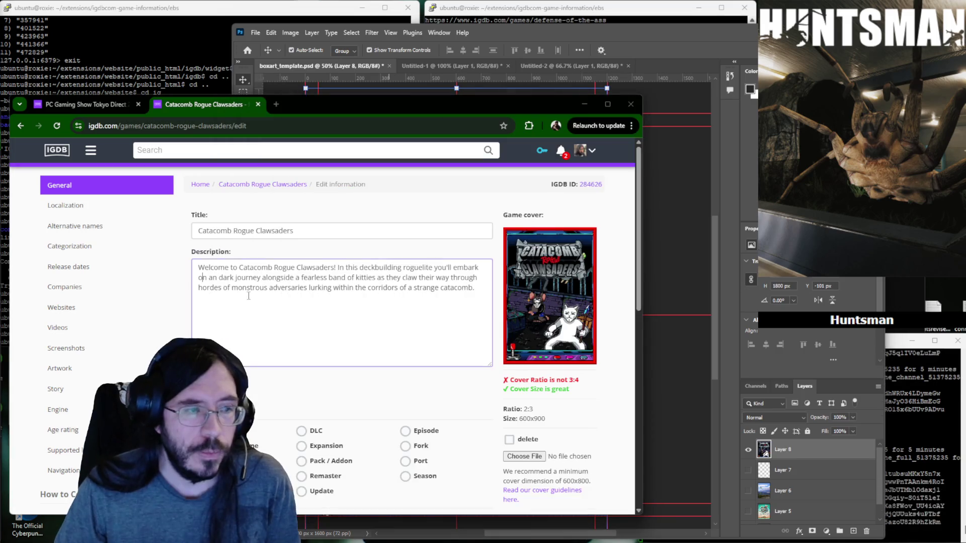
pyautogui.click(528, 457)
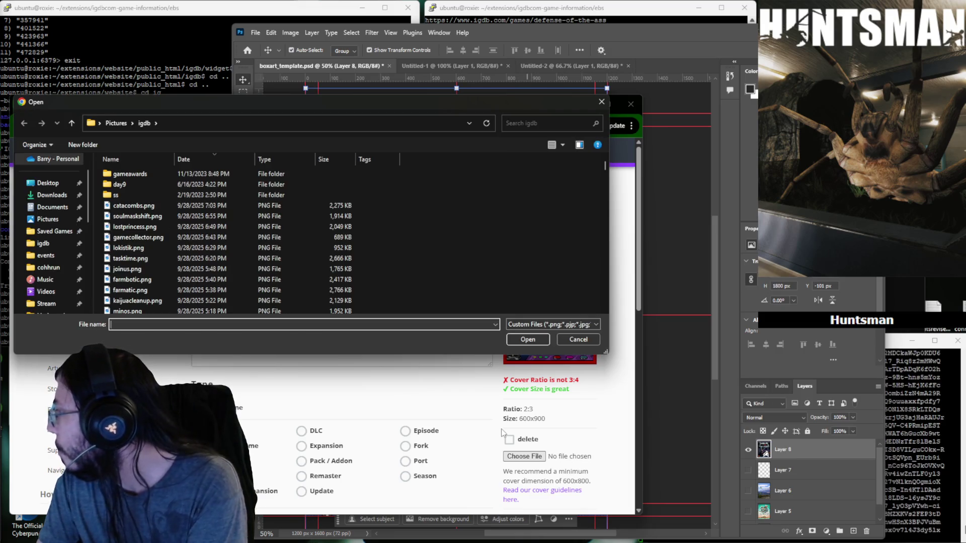
pyautogui.click(151, 206)
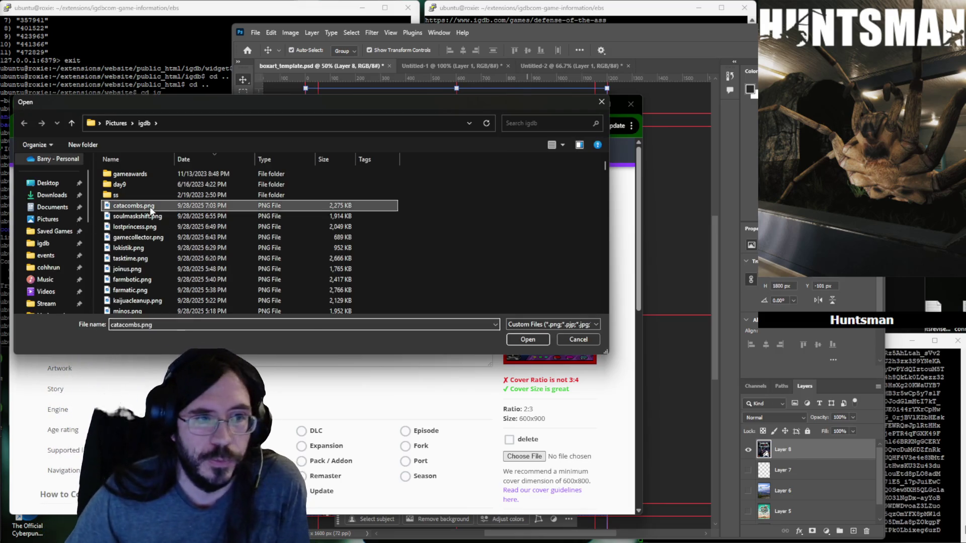
pyautogui.doubleClick(152, 206)
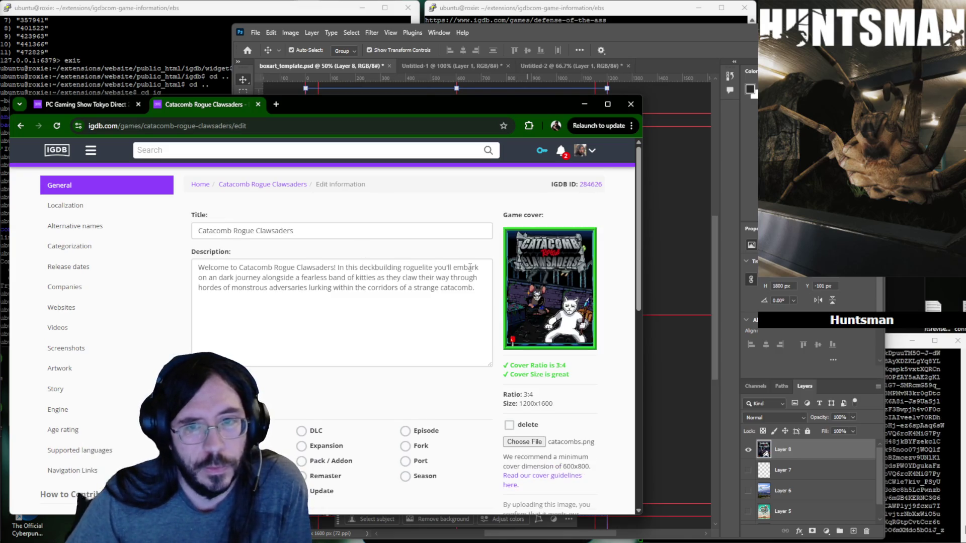
pyautogui.scroll(-3, 539, 399)
pyautogui.click(539, 366)
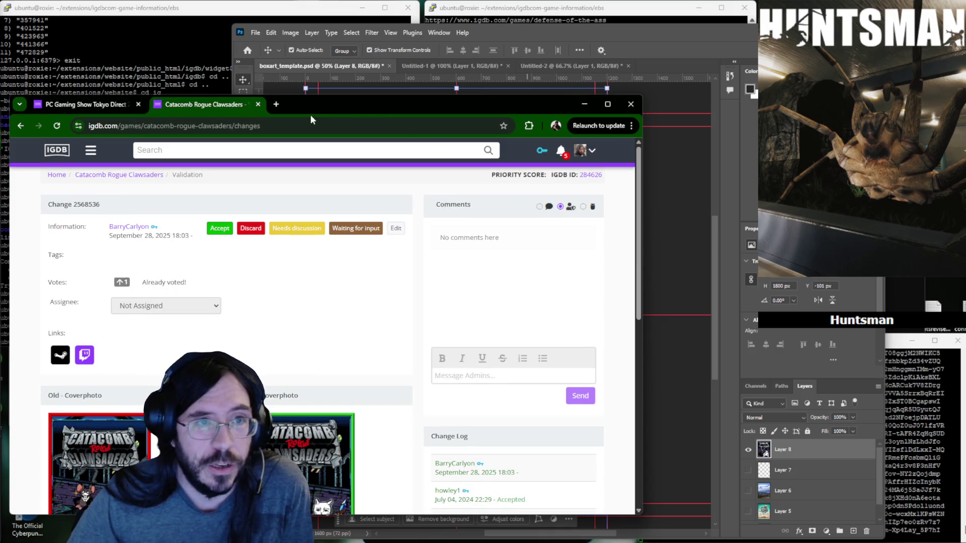
# Navigate the IGDB tab to twitch.tv/directory.
pyautogui.click(81, 105)
pyautogui.click(160, 105)
pyautogui.click(175, 127)
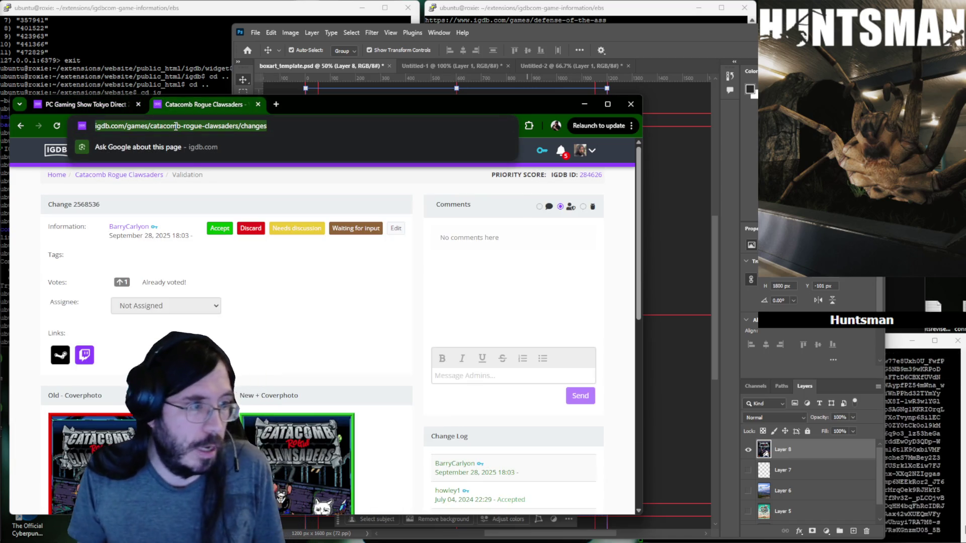
pyautogui.write('dashboard.twitch.tv')
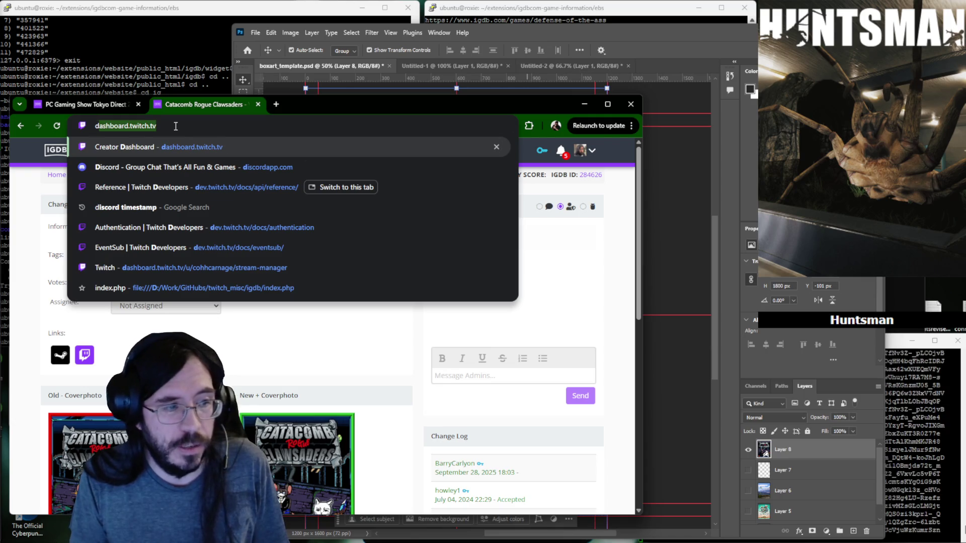
pyautogui.press('Right')
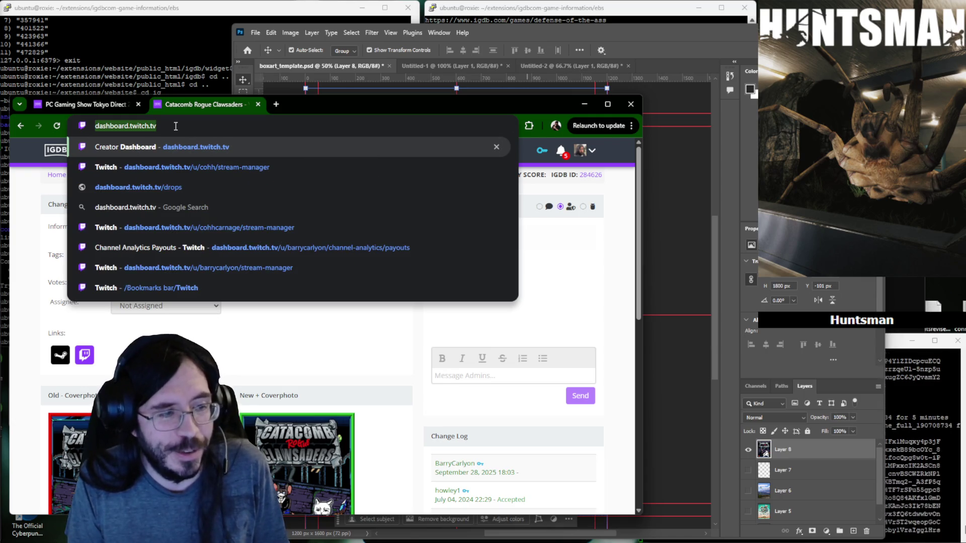
pyautogui.write('da')
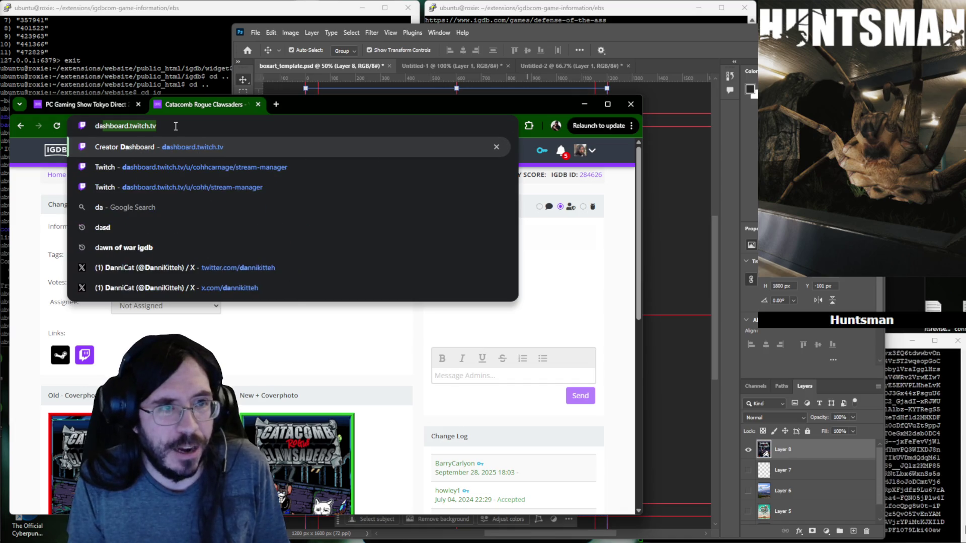
pyautogui.press('Right')
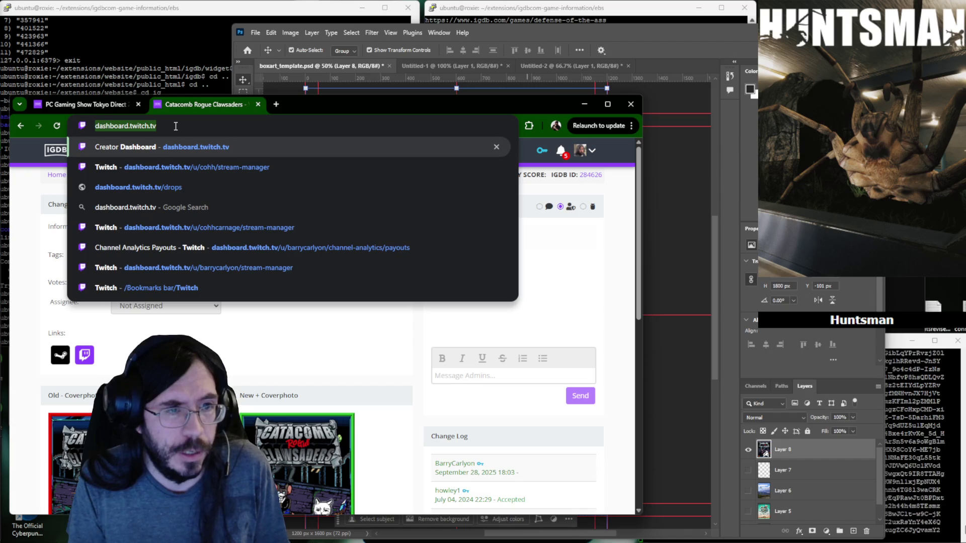
pyautogui.write('twitch.tv/directory')
pyautogui.press('Return')
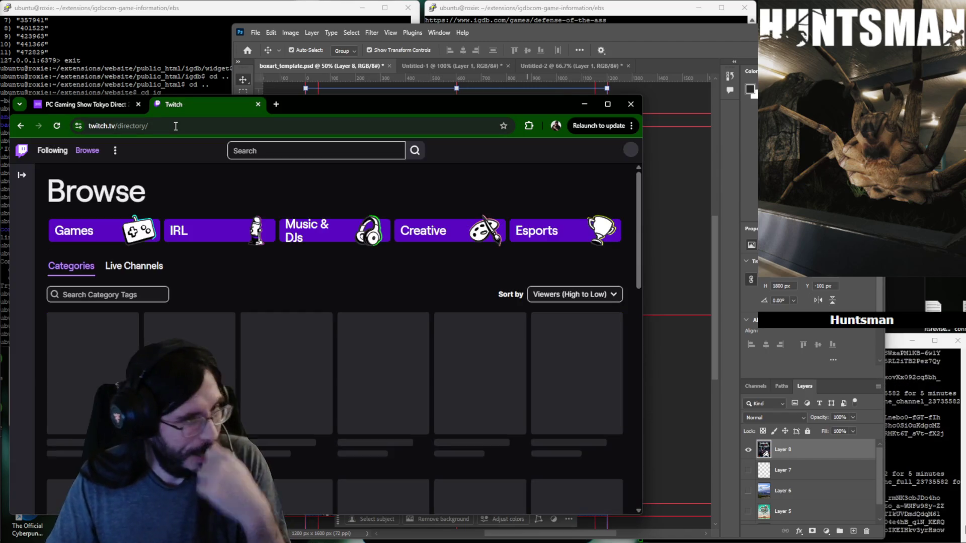
# View the live followed channels on Twitch, then minimize Chrome to return to Photoshop.
pyautogui.click(52, 150)
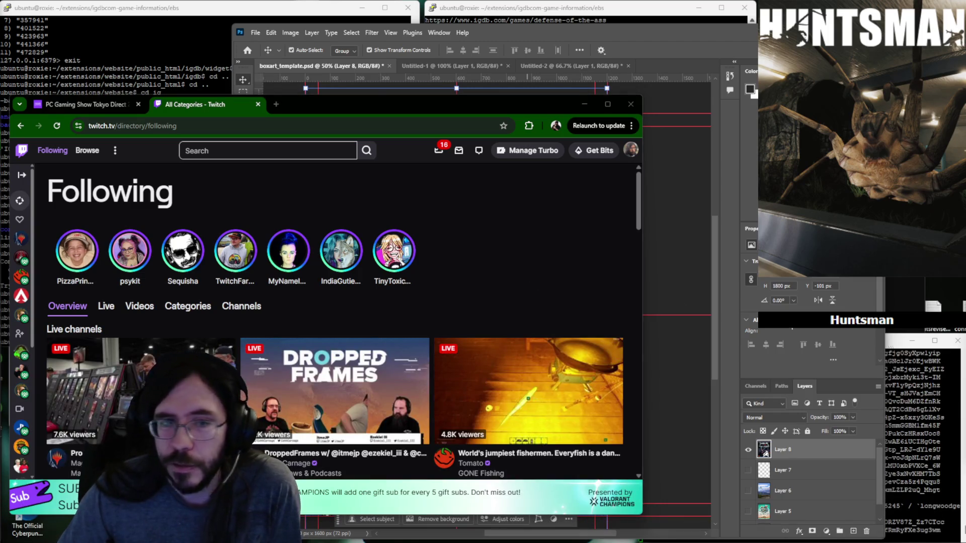
pyautogui.scroll(-2, 515, 249)
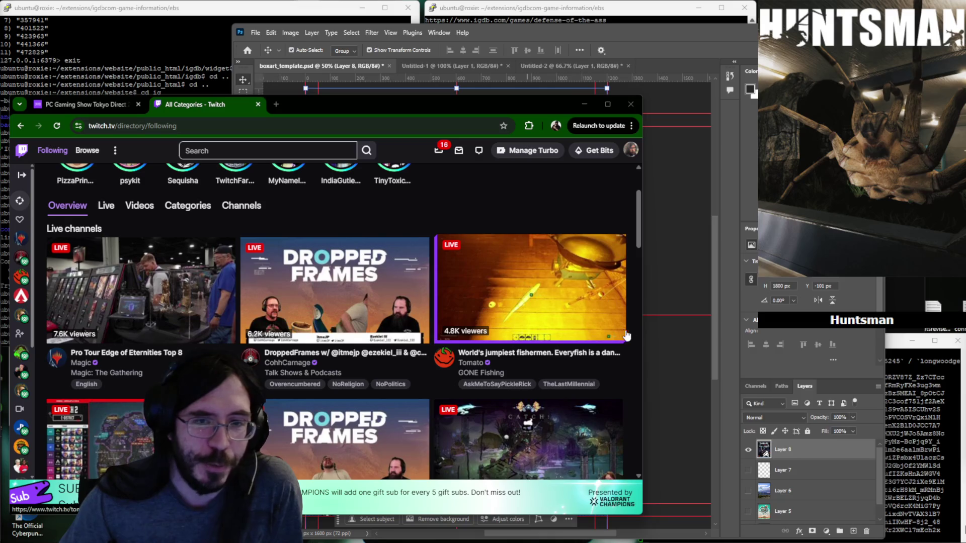
pyautogui.scroll(-3, 632, 334)
pyautogui.scroll(-2, 632, 334)
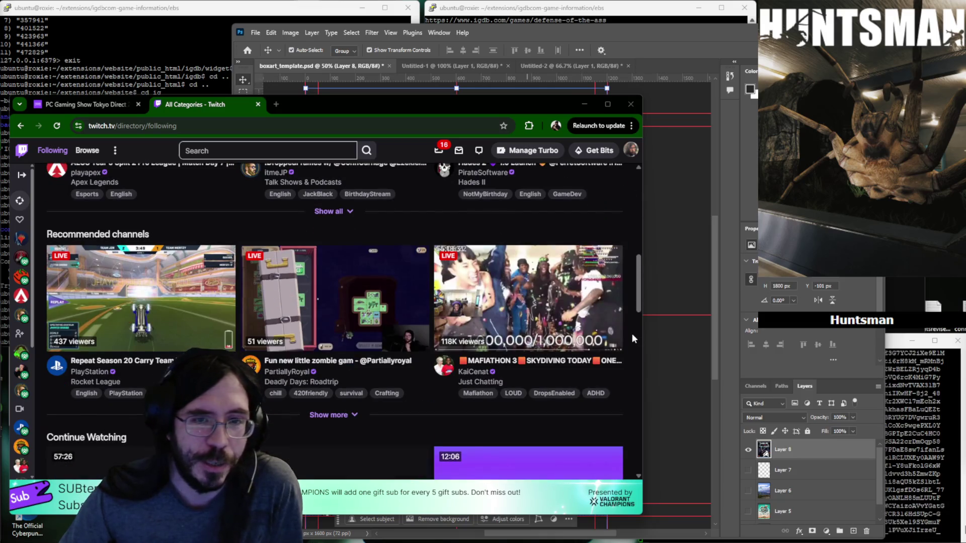
pyautogui.click(349, 213)
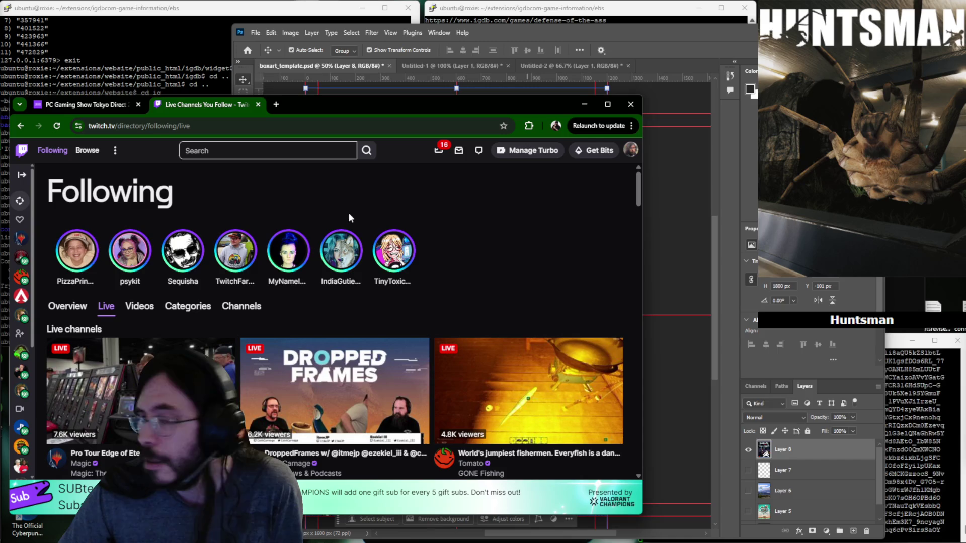
pyautogui.scroll(-3, 494, 265)
pyautogui.scroll(-2, 430, 265)
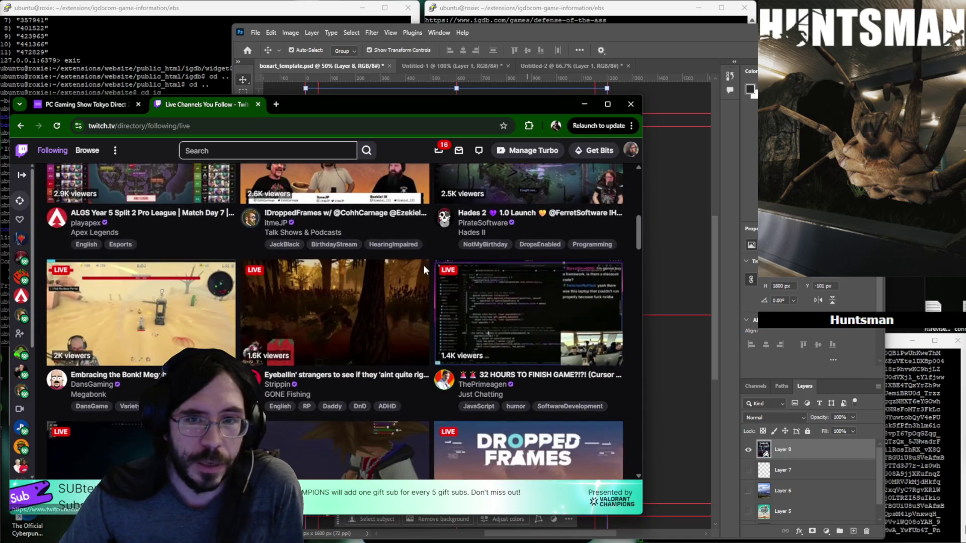
pyautogui.scroll(-2, 424, 265)
pyautogui.scroll(-2, 424, 267)
pyautogui.scroll(-2, 424, 268)
pyautogui.scroll(-1, 424, 271)
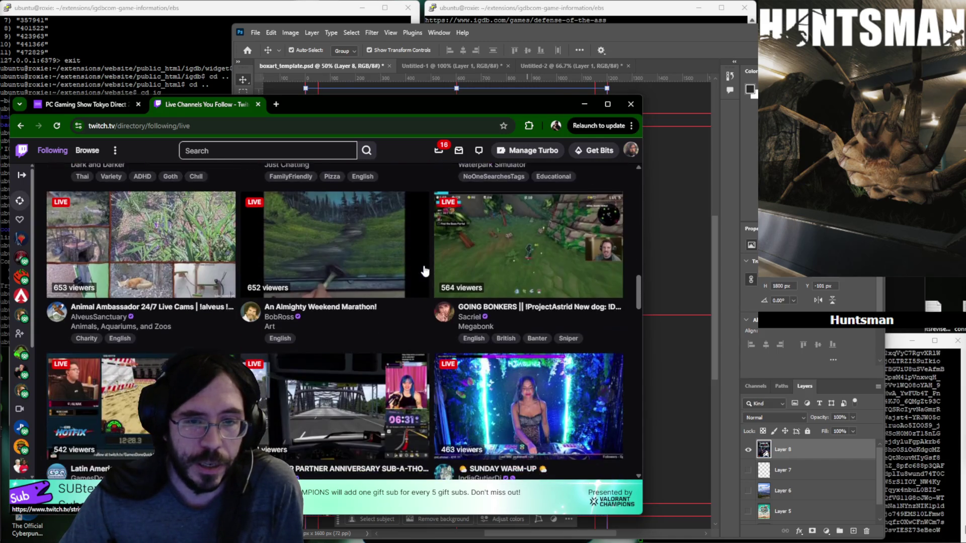
pyautogui.scroll(-1, 424, 271)
pyautogui.click(292, 79)
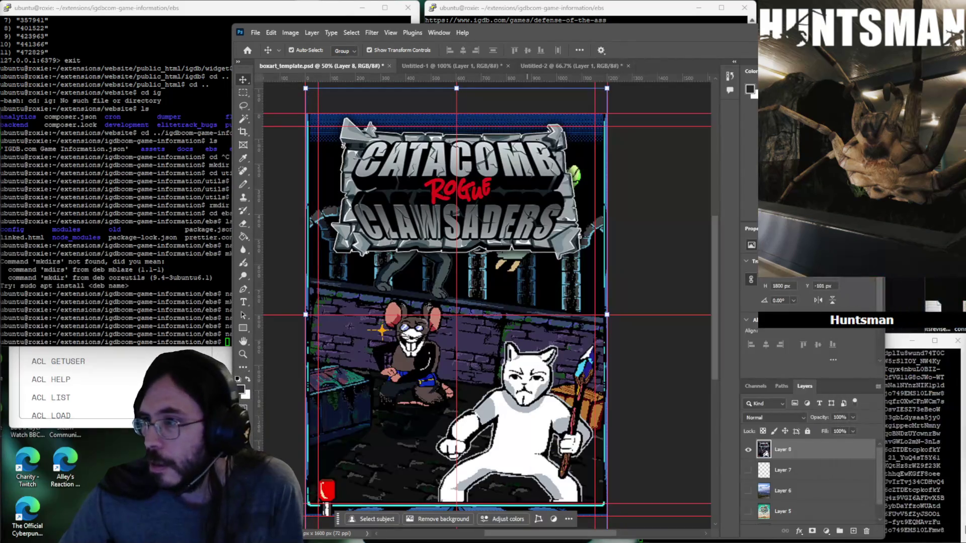